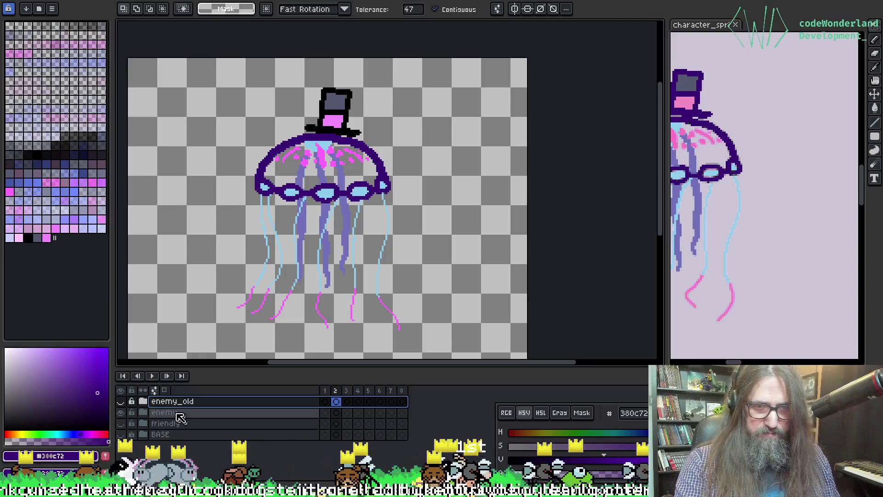
Step: Make enemy_old visible and drag the enemy group above enemy_old in the Layers panel
left_click(120, 402)
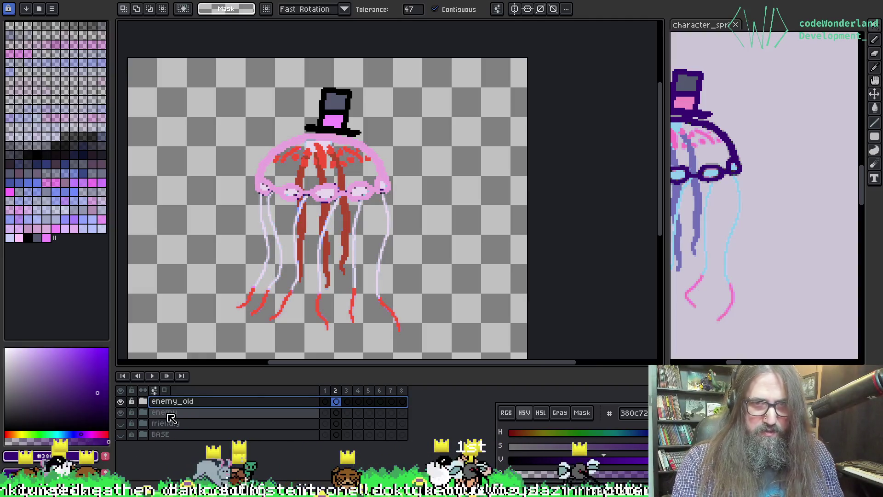
left_click(174, 412)
mouse_move(176, 416)
left_mouse_down()
mouse_move(178, 402)
mouse_move(189, 403)
left_mouse_up()
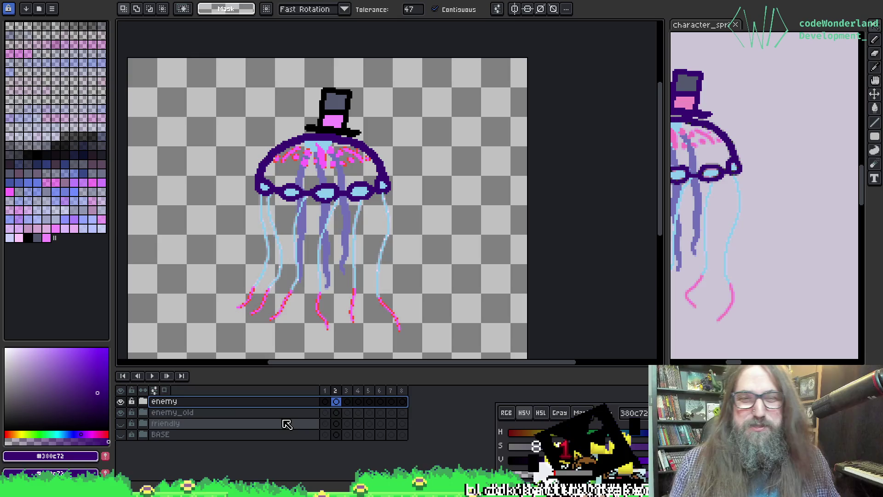
left_click(287, 424)
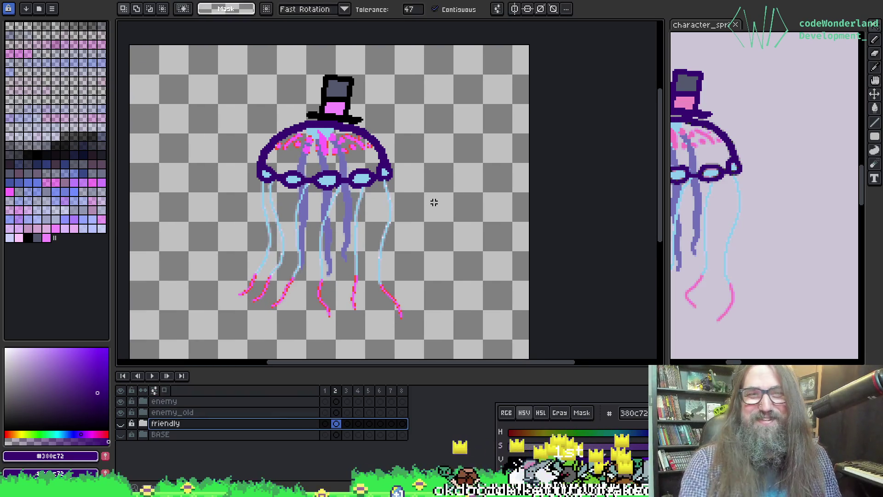
scroll(435, 201, "up", 3)
mouse_move(269, 225)
left_mouse_down()
mouse_move(267, 172)
mouse_move(465, 154)
left_mouse_up()
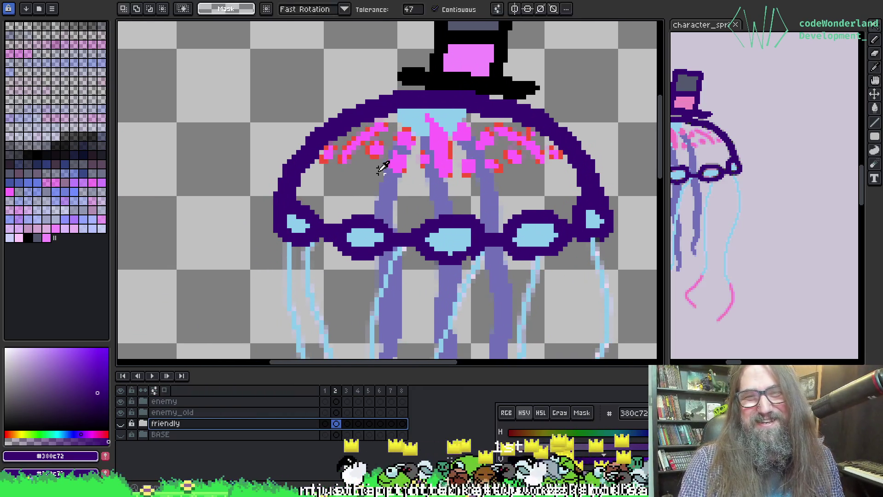
left_click(328, 155, "alt")
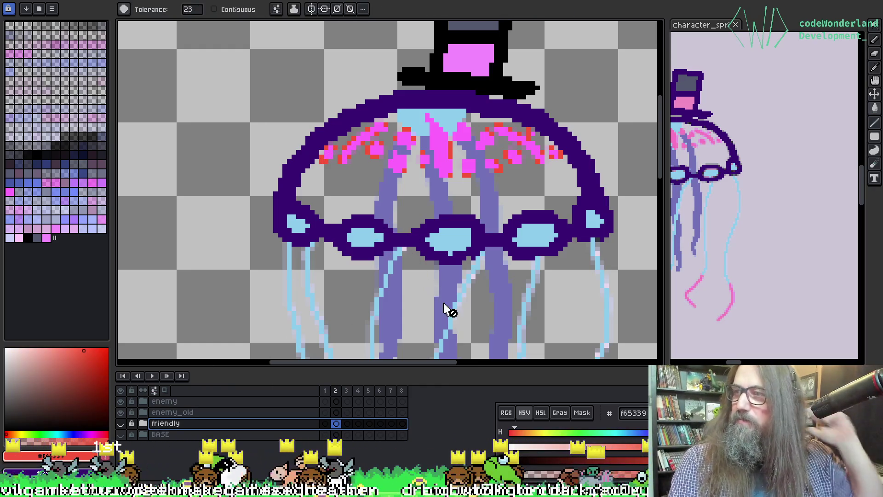
left_click_drag(437, 221, 365, 248)
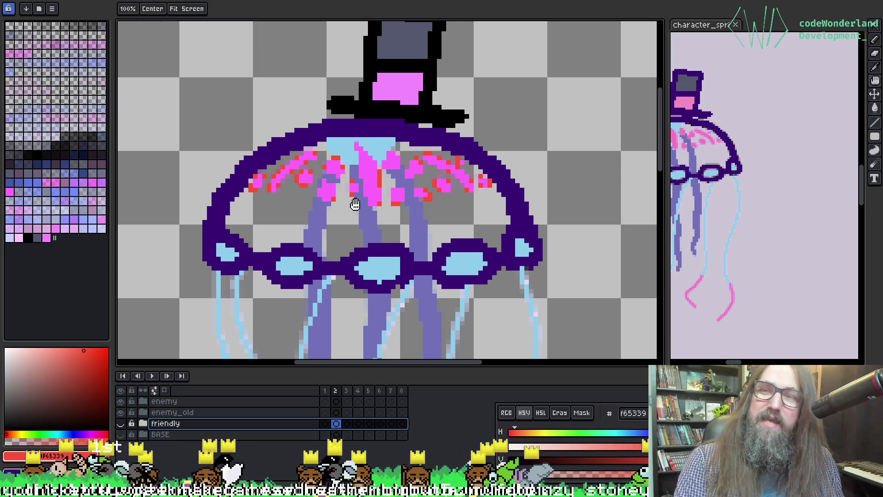
key("i")
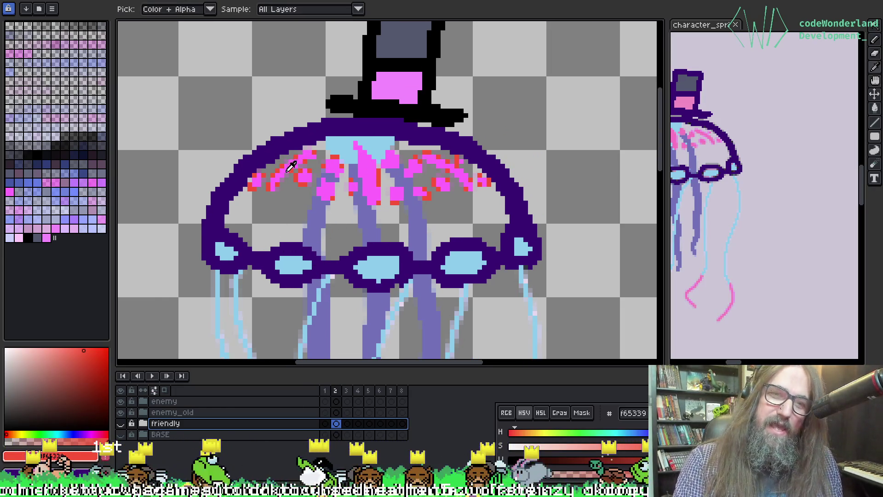
left_click(289, 167)
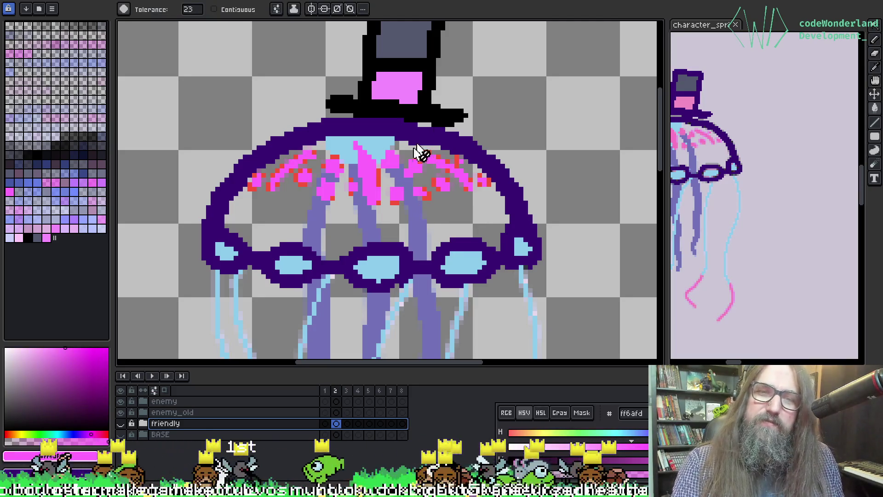
key("b")
scroll(360, 211, "down", 4)
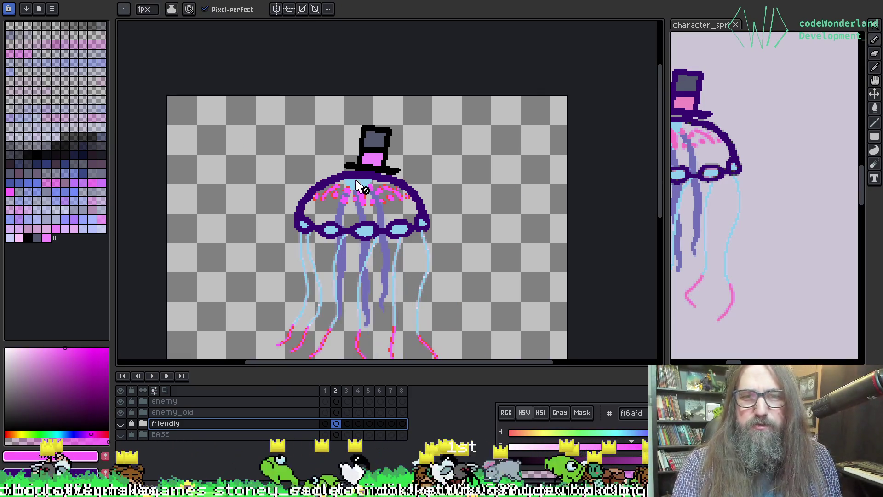
scroll(340, 177, "up", 3)
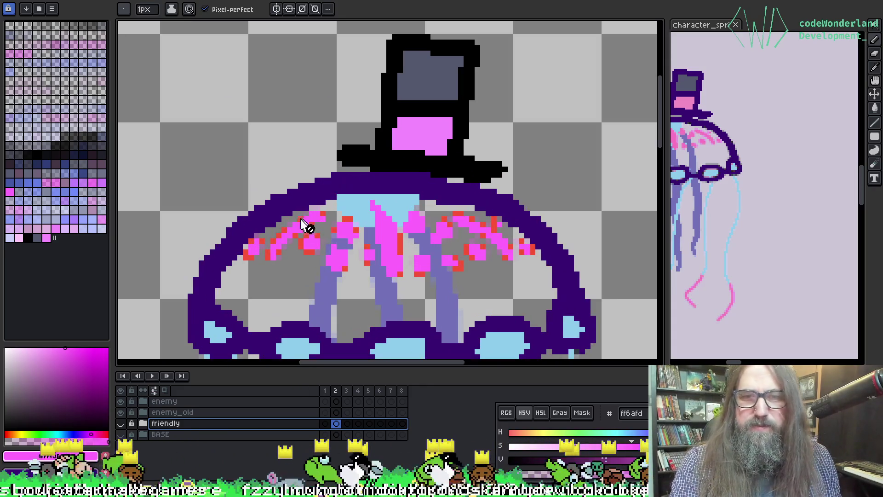
scroll(299, 237, "down", 3)
scroll(527, 178, "up", 3)
scroll(526, 178, "down", 3)
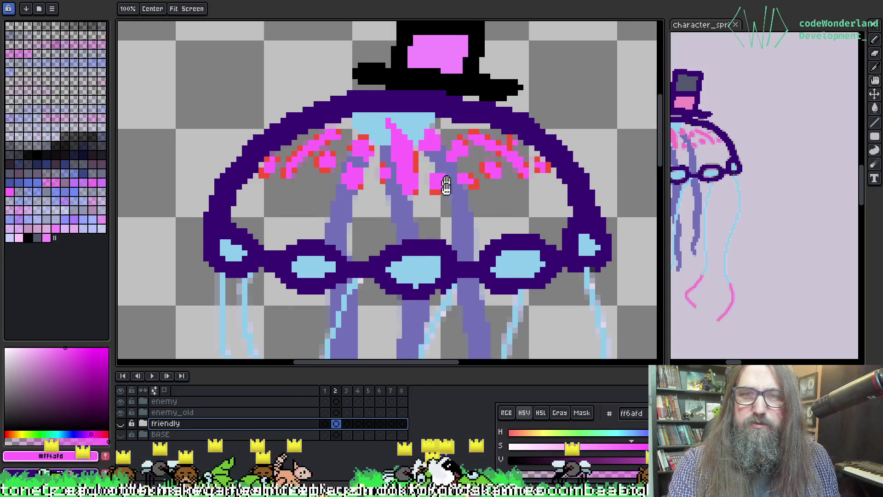
scroll(202, 242, "up", 3)
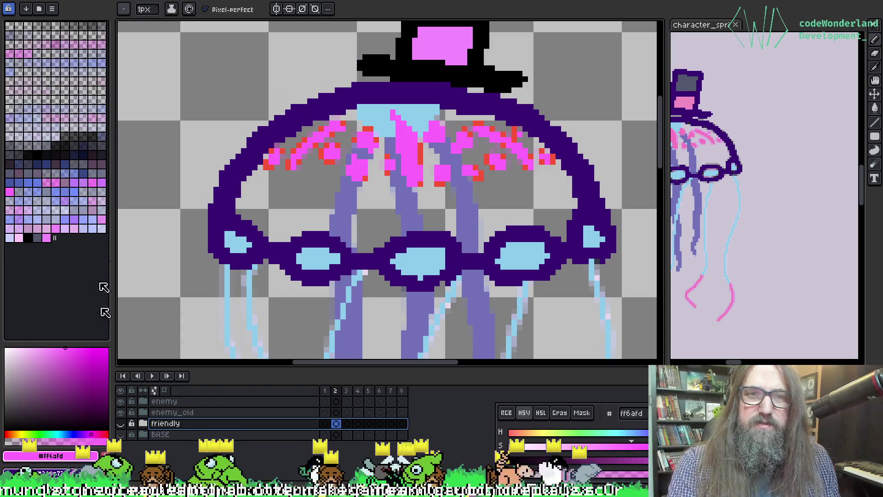
key("h")
left_click_drag(455, 123, 429, 155)
left_click(173, 412)
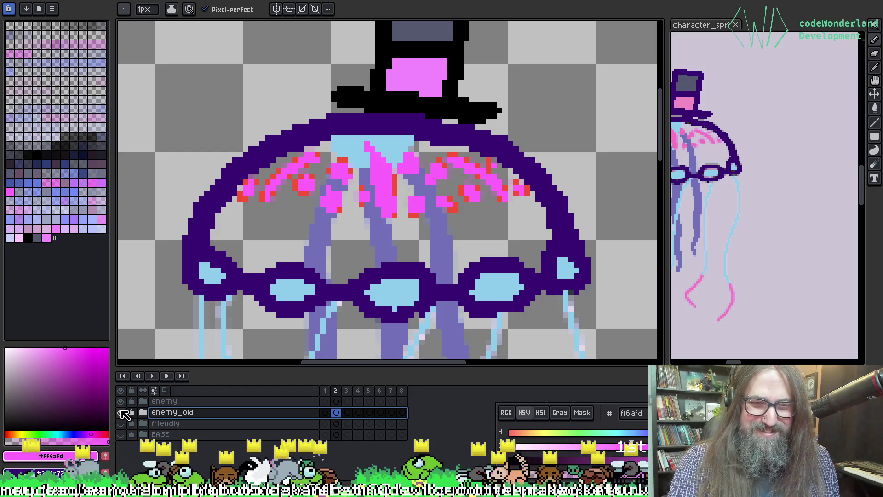
Step: Compare enemy_old's visibility, then expand both the enemy and enemy_old groups
left_click(122, 412)
left_click(124, 412)
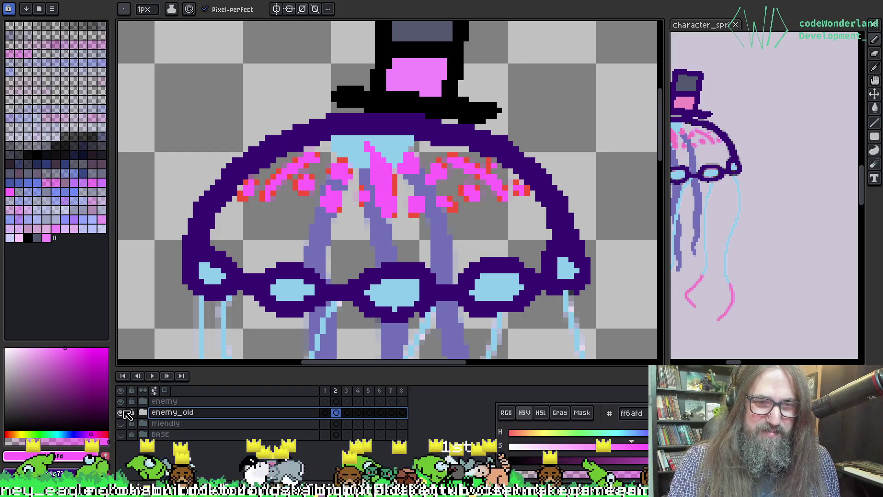
left_click(121, 412)
left_click(121, 412)
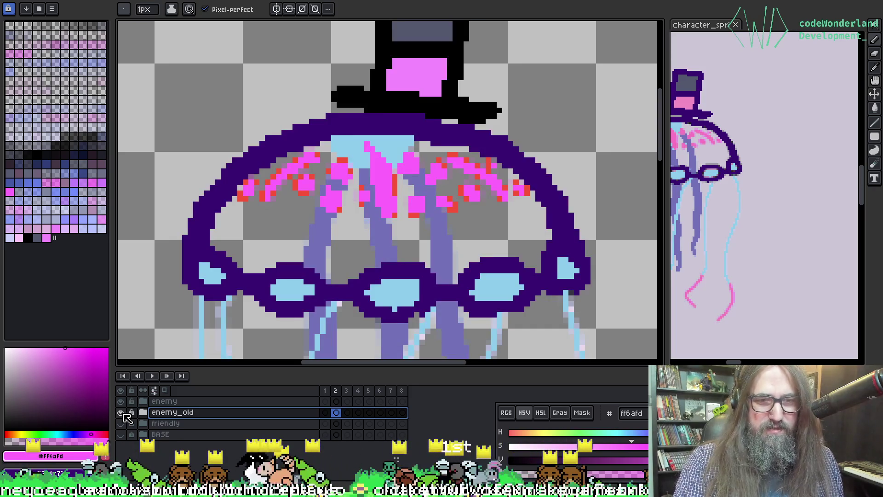
left_click(144, 414)
left_click(143, 401)
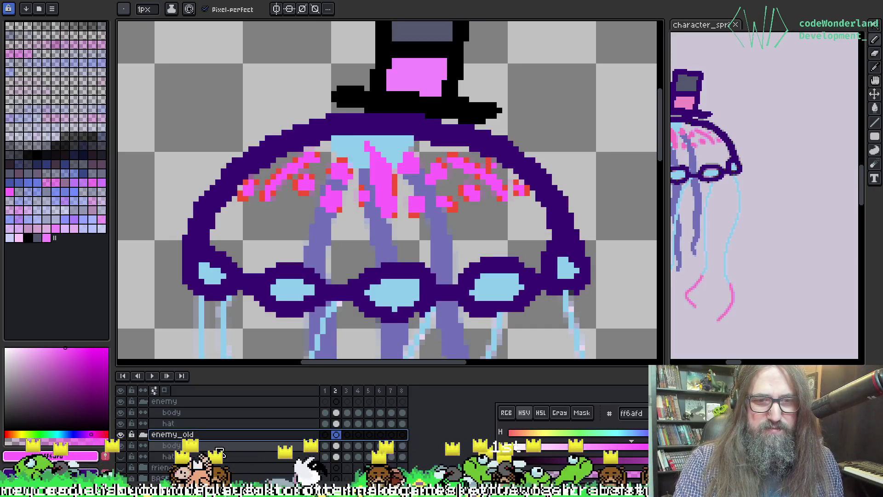
Step: With the Magic Wand on the enemy body layer, select the dark purple outline
left_click(121, 401)
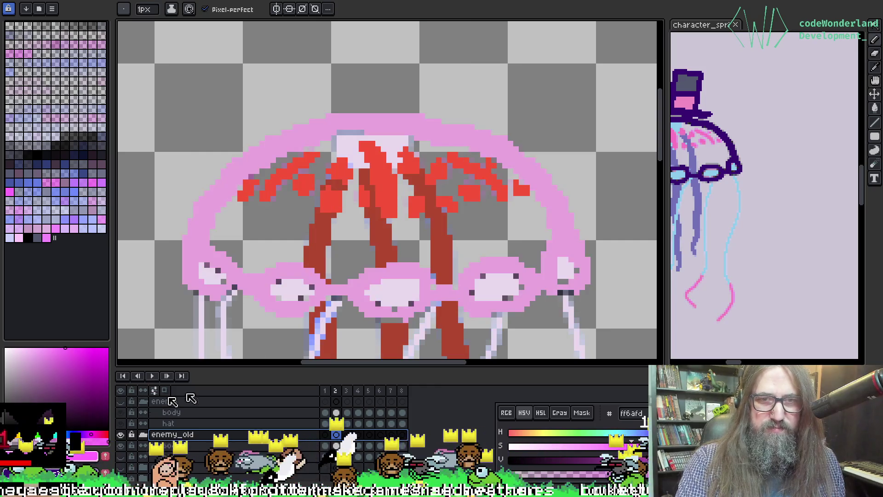
key("i")
key("w")
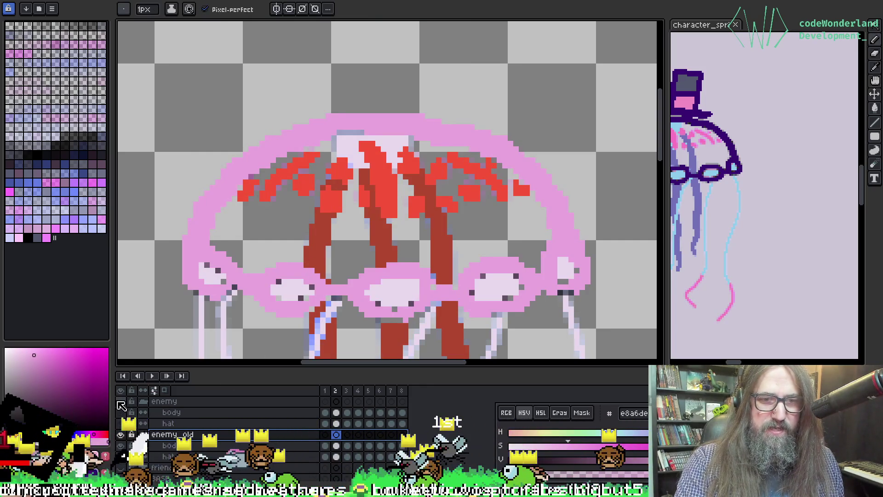
left_click(121, 401)
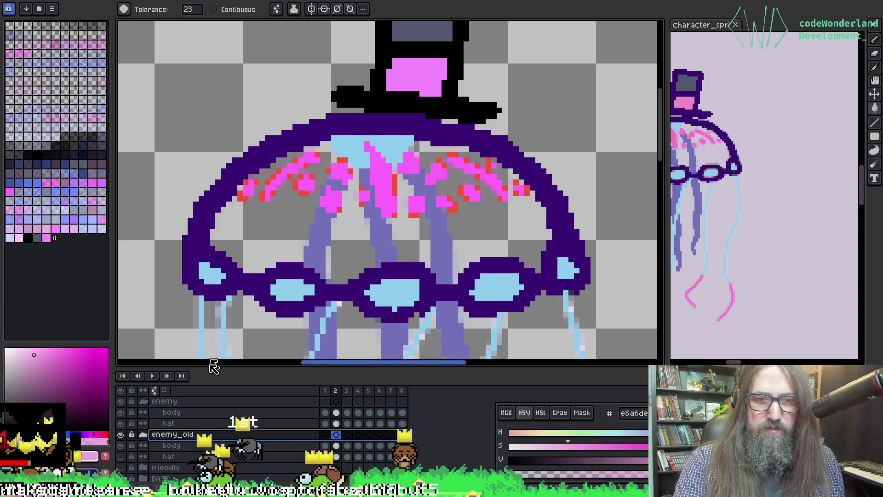
left_click(171, 412)
left_click(222, 149)
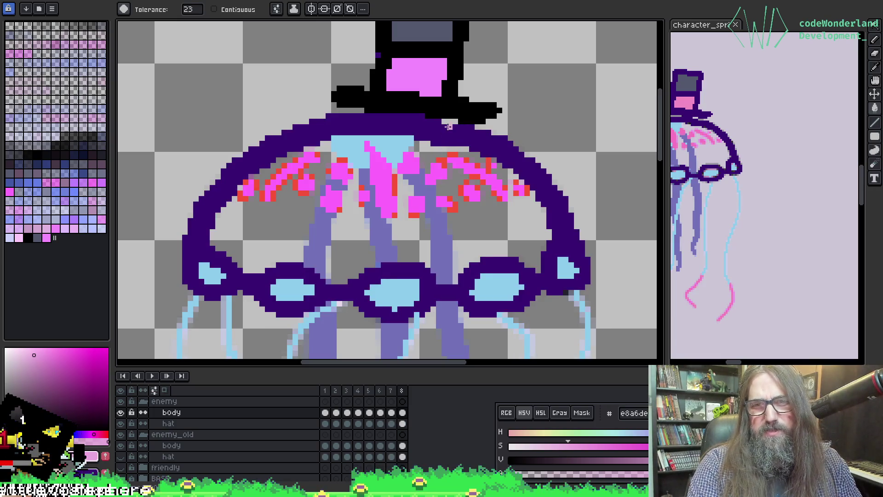
Step: Fill the jellyfish's dark purple outline with pink
left_click(449, 127)
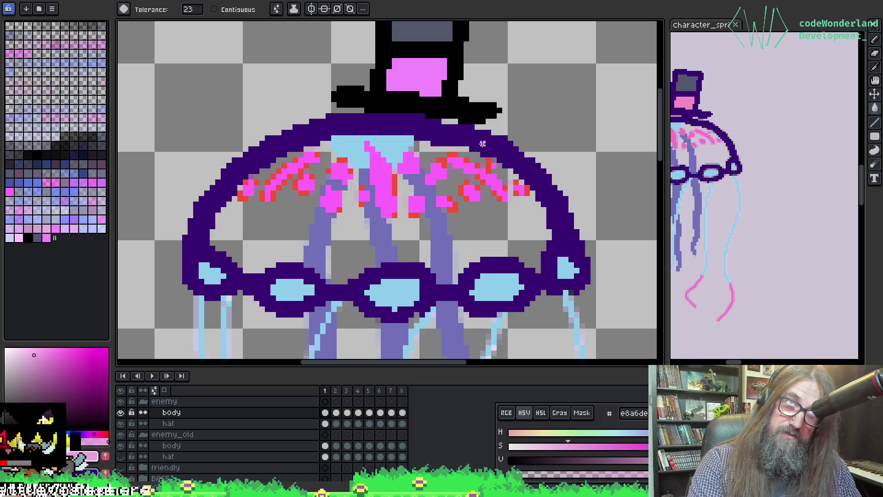
left_click(482, 143)
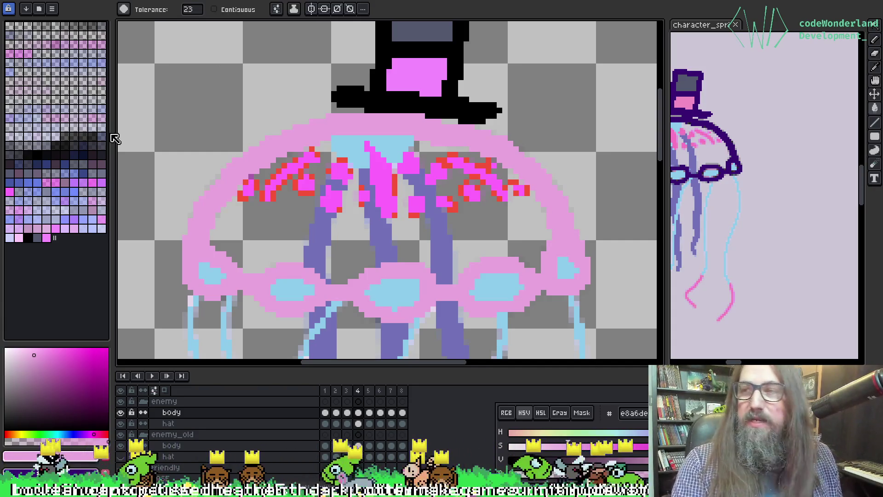
scroll(316, 126, "down", 1)
scroll(339, 113, "up", 1)
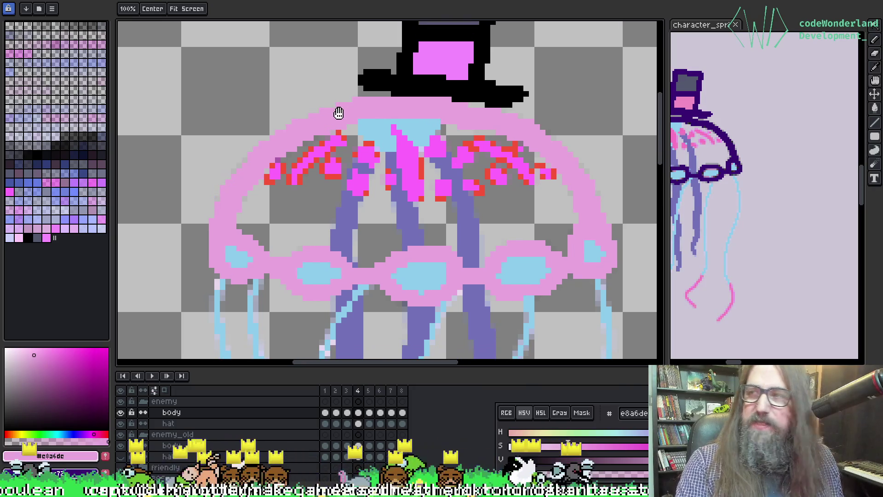
key("o")
key("g")
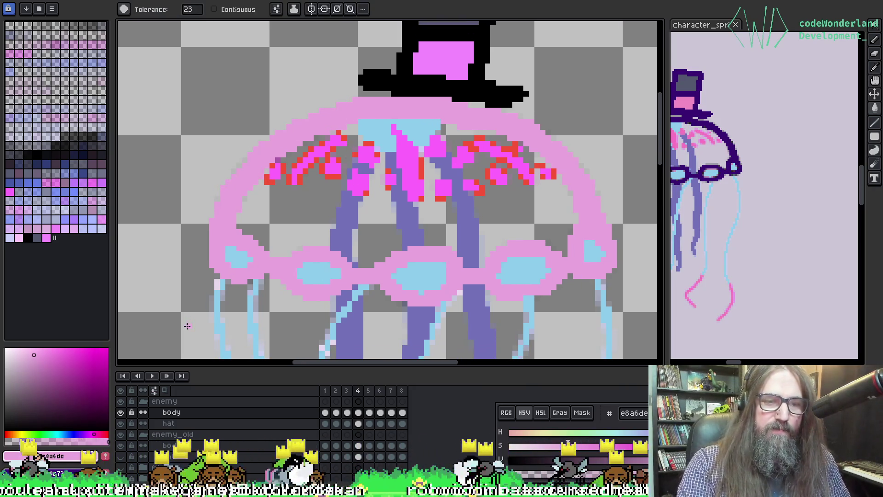
Step: Sample the old enemy's red and bucket-fill all magenta bell markings red
left_click(121, 412)
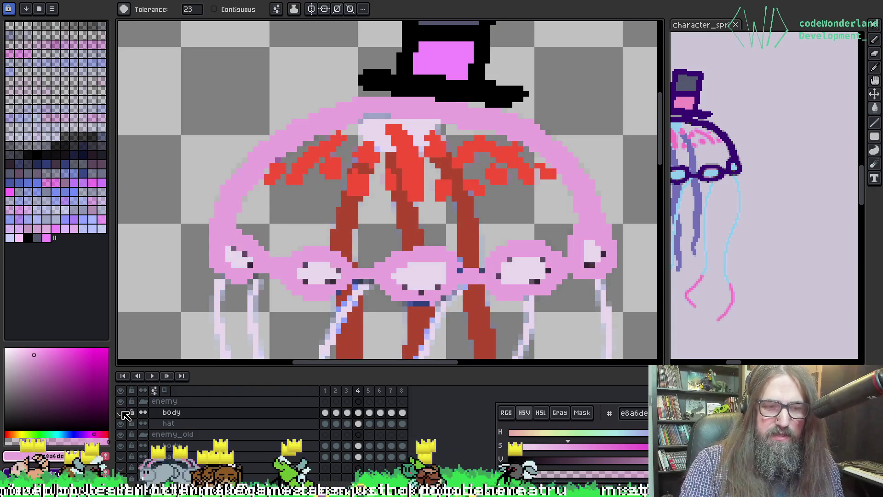
key("o")
left_click(306, 161)
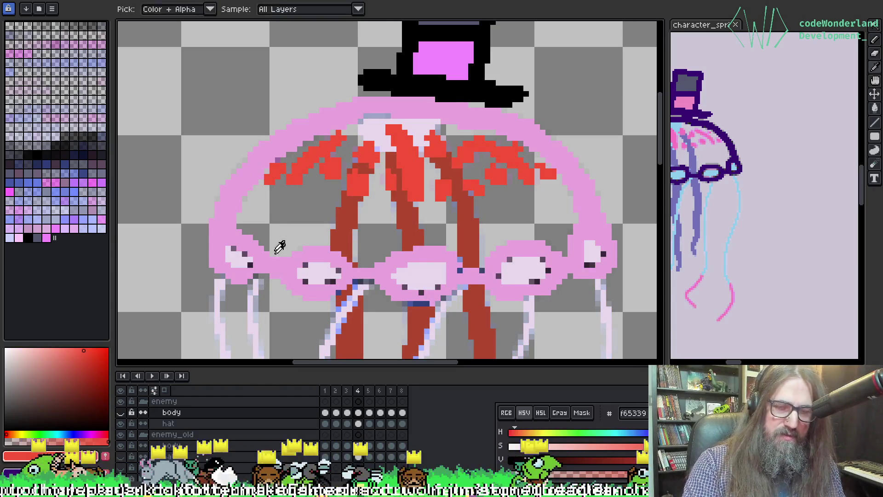
key("g")
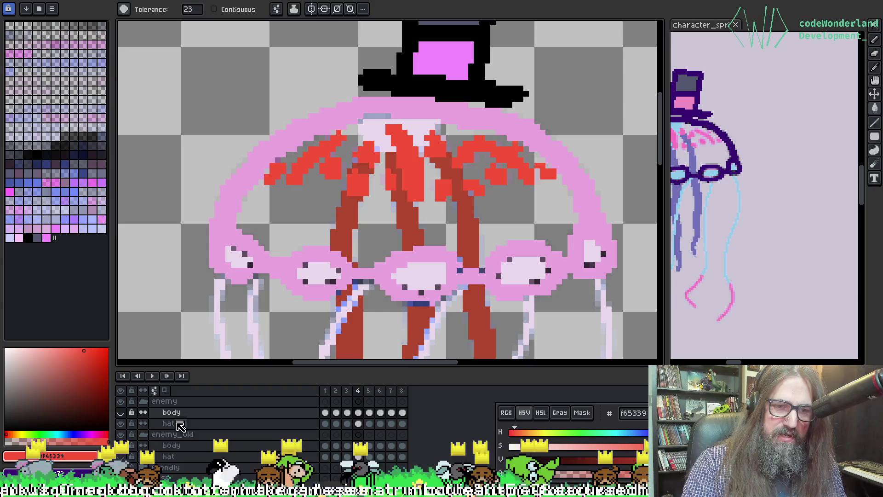
left_click(121, 413)
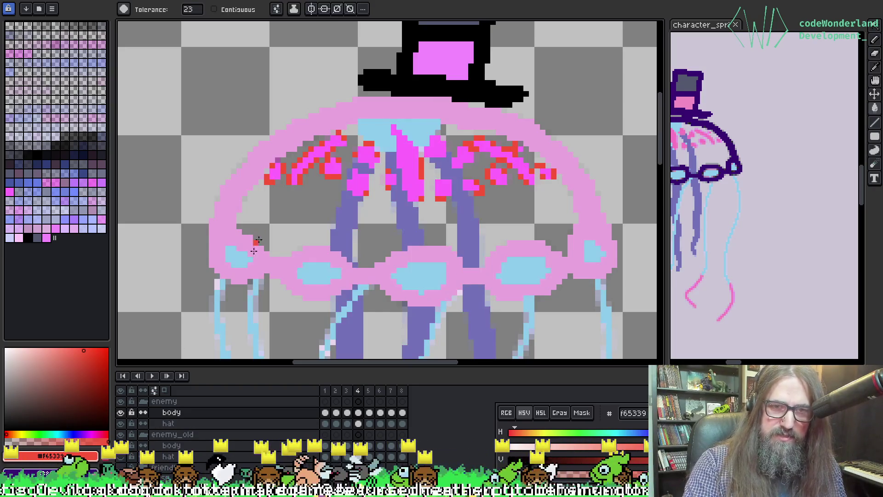
left_click(305, 164)
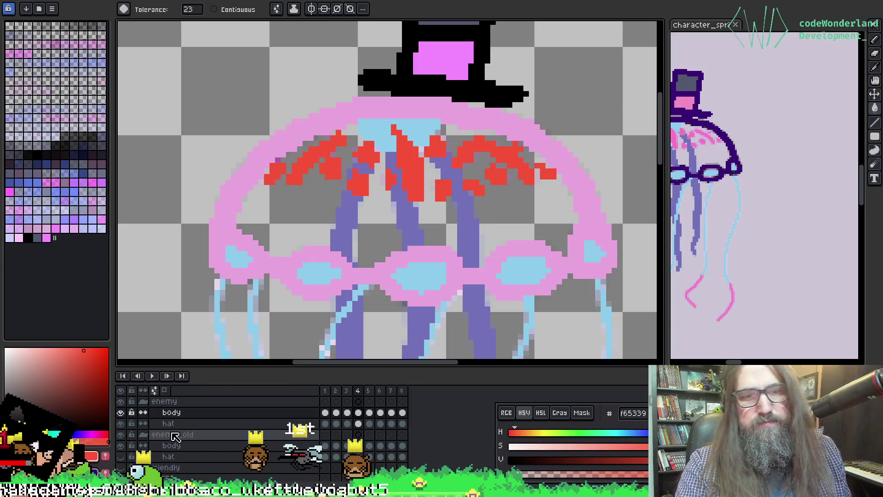
Step: Sample the old pale eye-white colour and fill the light-blue areas pale pink
left_click(120, 412)
key("i")
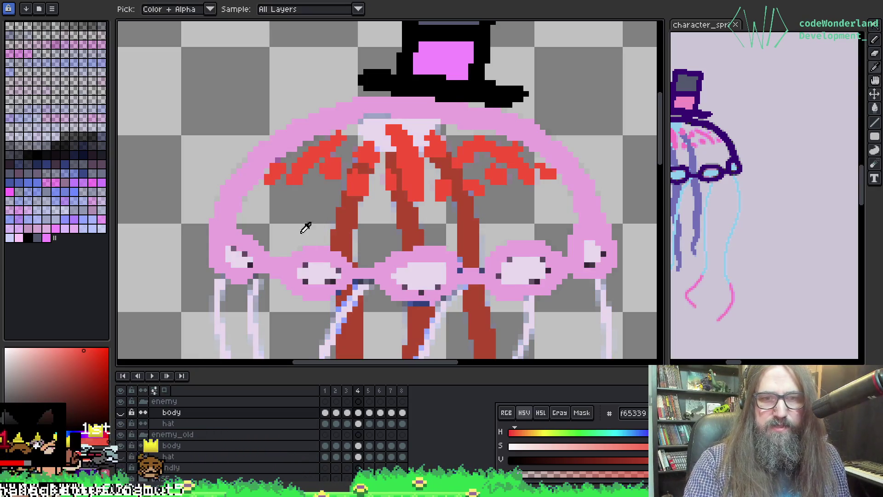
left_click(319, 269)
key("w")
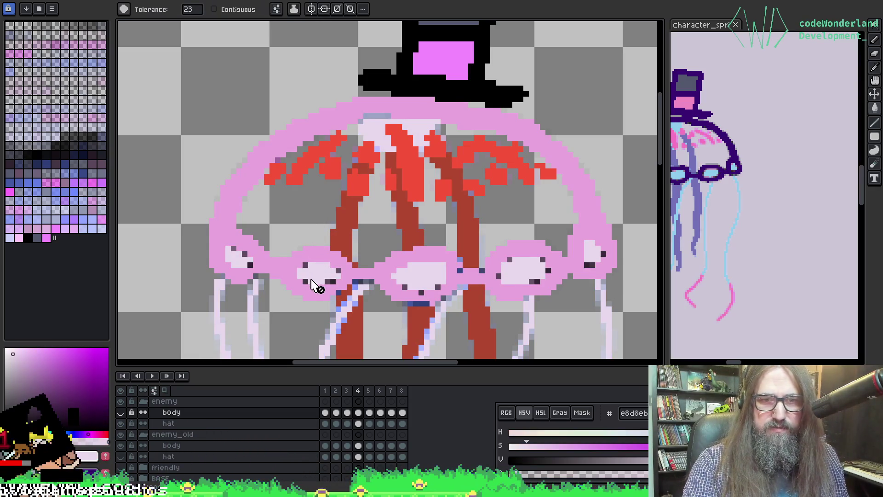
left_click(120, 412)
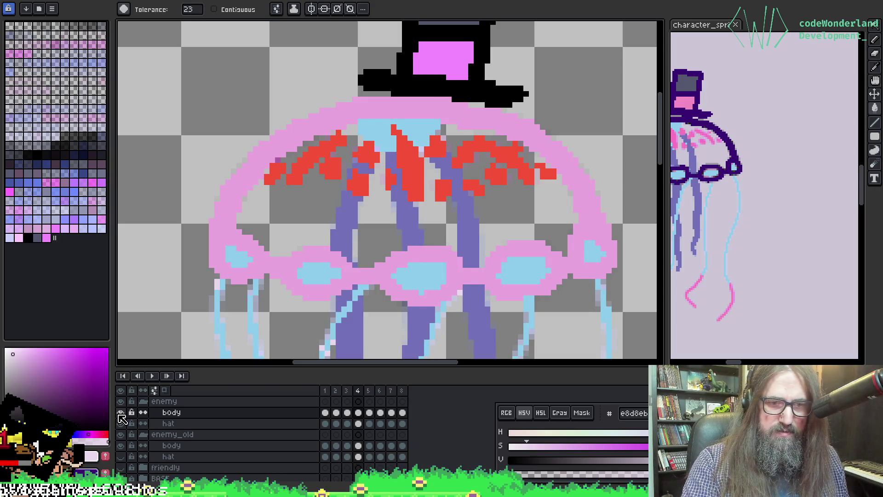
left_click(317, 270)
Step: Pan down to the tentacles and hide the enemy_old layer group
scroll(318, 271, "down", 2)
scroll(287, 129, "up", 1)
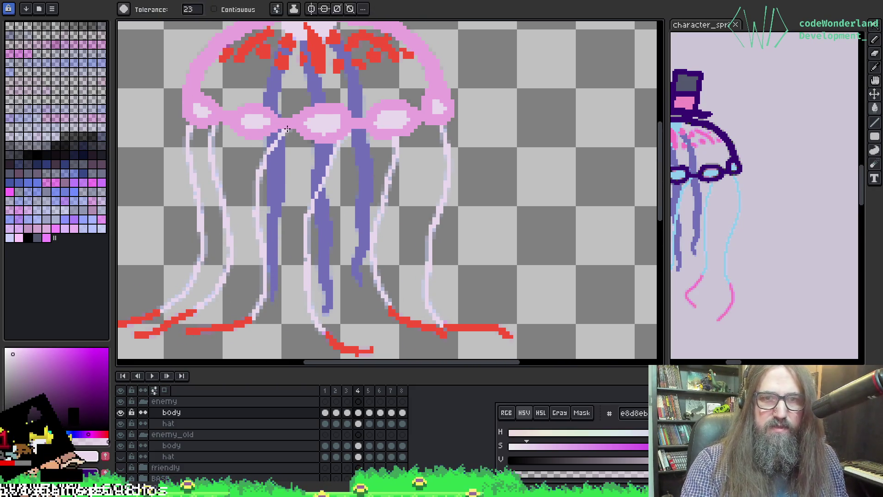
mouse_move(242, 261)
left_mouse_down()
mouse_move(260, 251)
mouse_move(226, 266)
mouse_move(229, 281)
left_mouse_up()
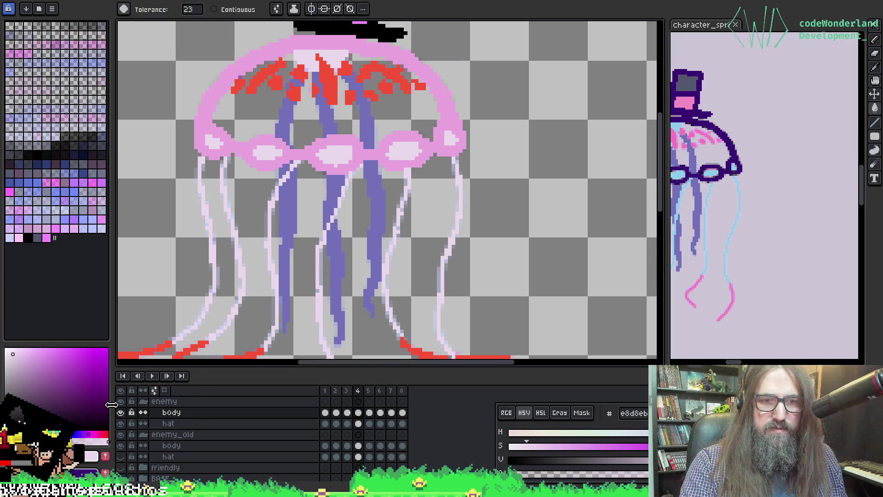
left_click(121, 437)
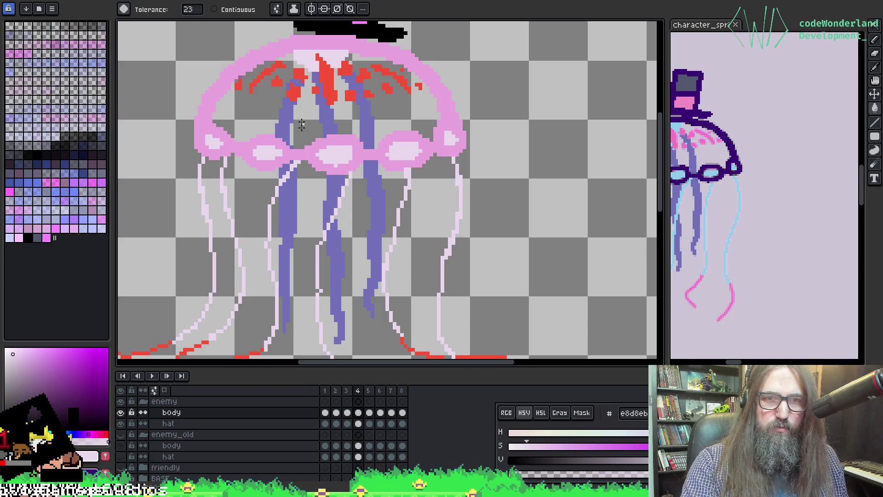
left_click(120, 413)
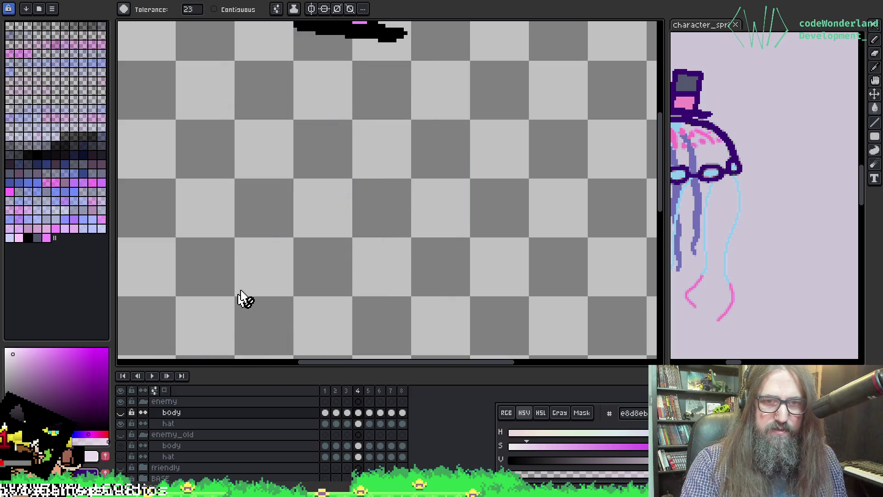
left_click(120, 413)
Step: Eyedrop dark red b04830 from the old tentacles and fill the purple inner tentacles with it
key("i")
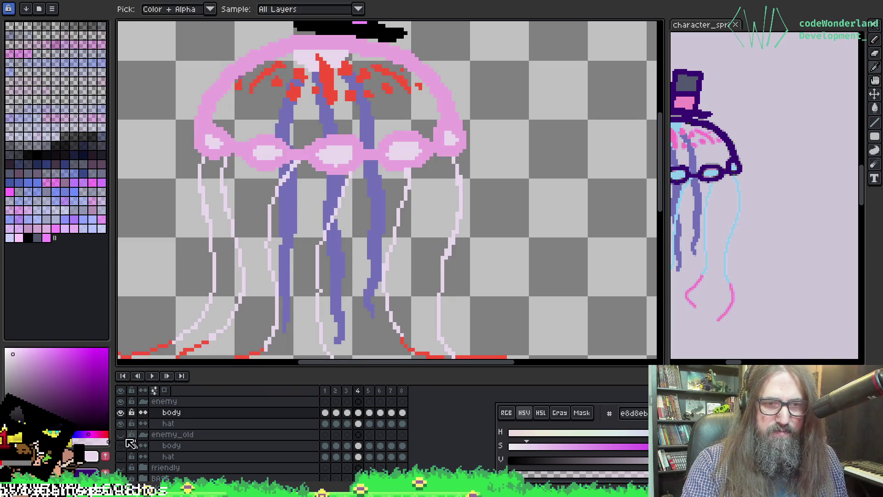
key("g")
key("i")
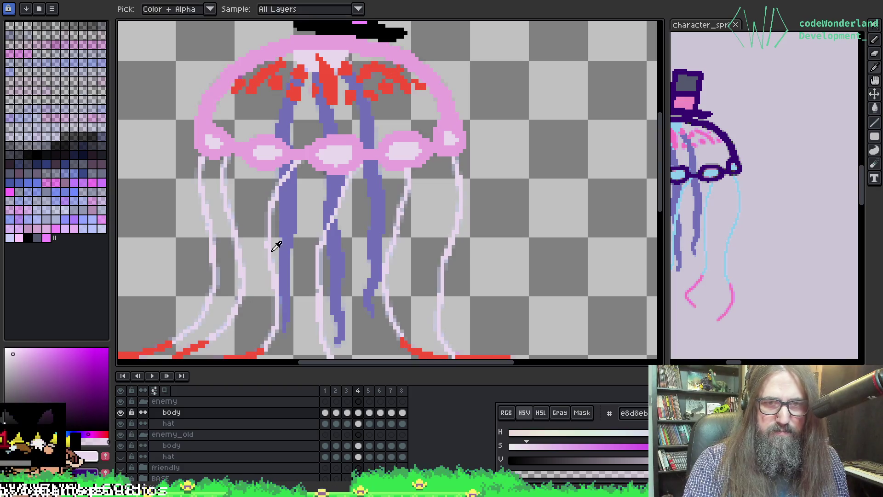
left_click(120, 413)
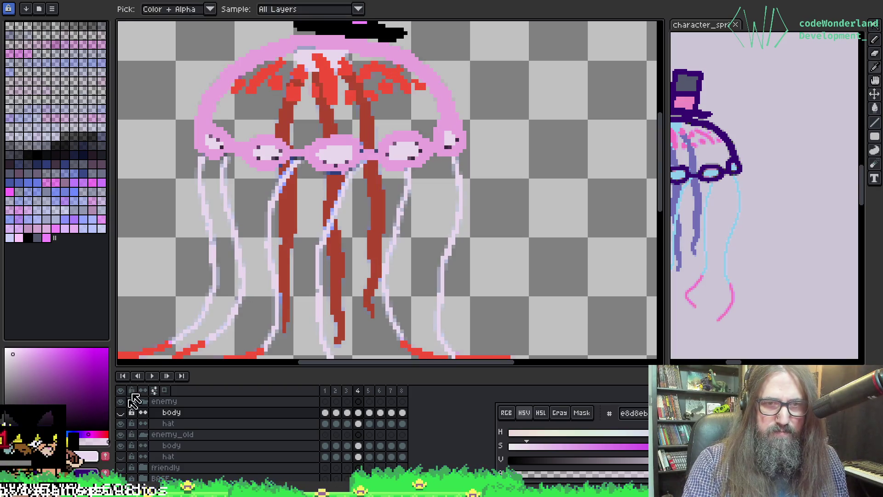
left_click(286, 197)
key("g")
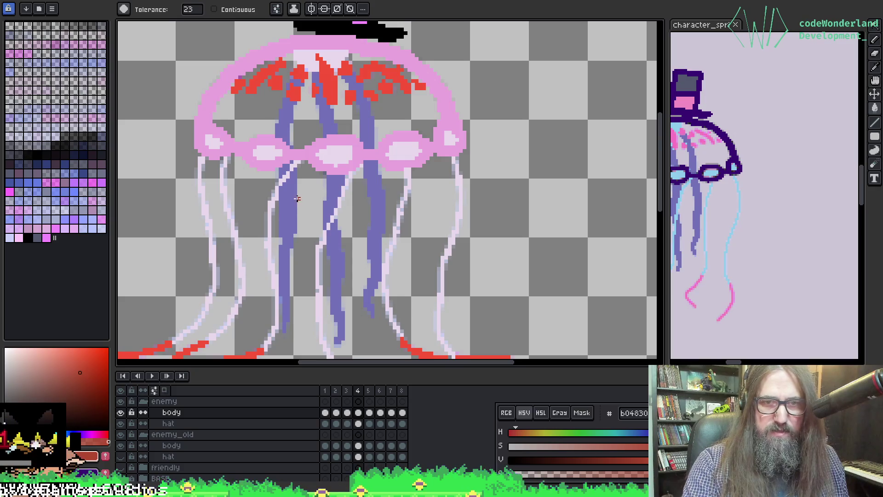
left_click(296, 198)
scroll(289, 207, "down", 3)
left_click_drag(292, 233, 296, 185)
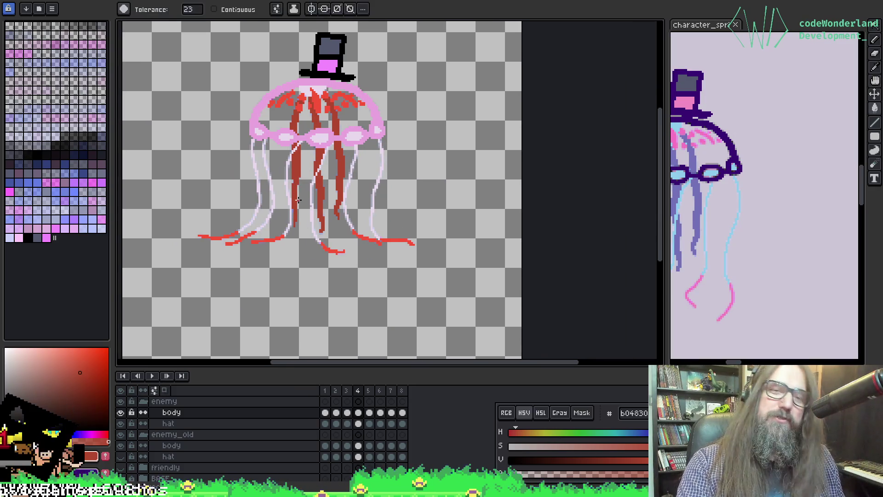
scroll(304, 198, "up", 2)
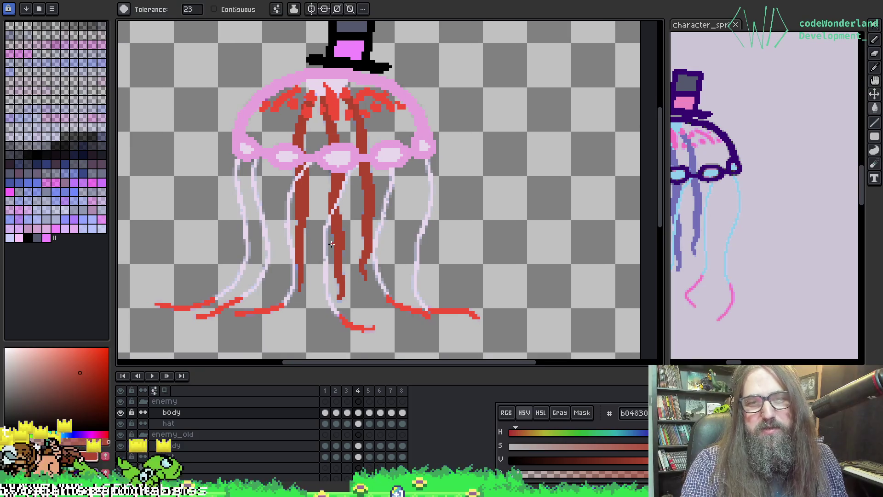
scroll(313, 230, "up", 1)
left_click(144, 402)
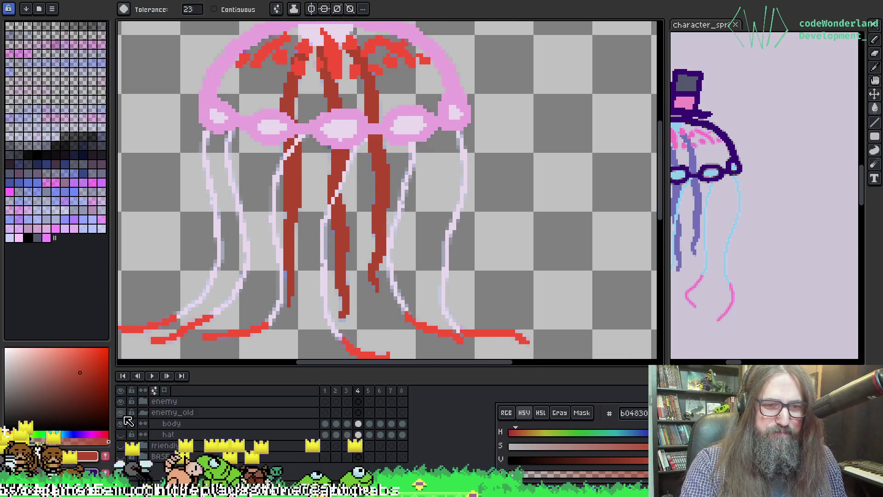
scroll(277, 206, "down", 1)
left_click_drag(278, 205, 339, 178)
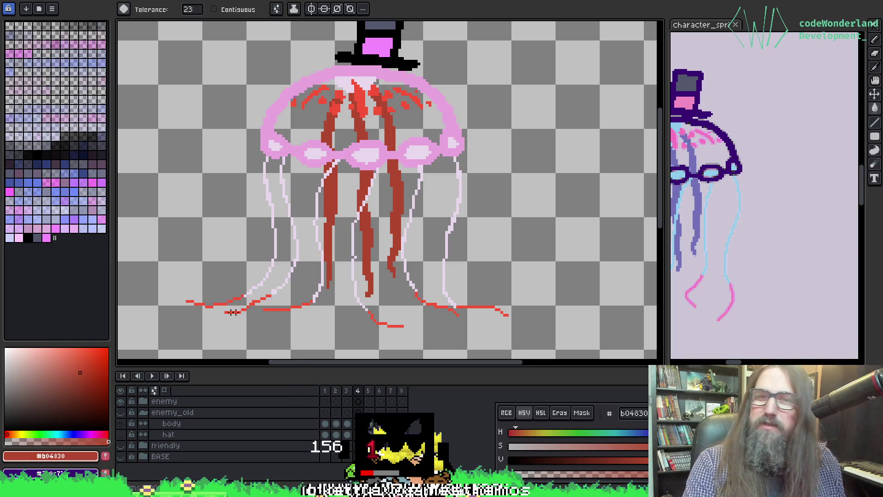
Step: Collapse enemy_old, compare it by toggling visibility, then select and delete the group
left_click_drag(304, 140, 276, 158)
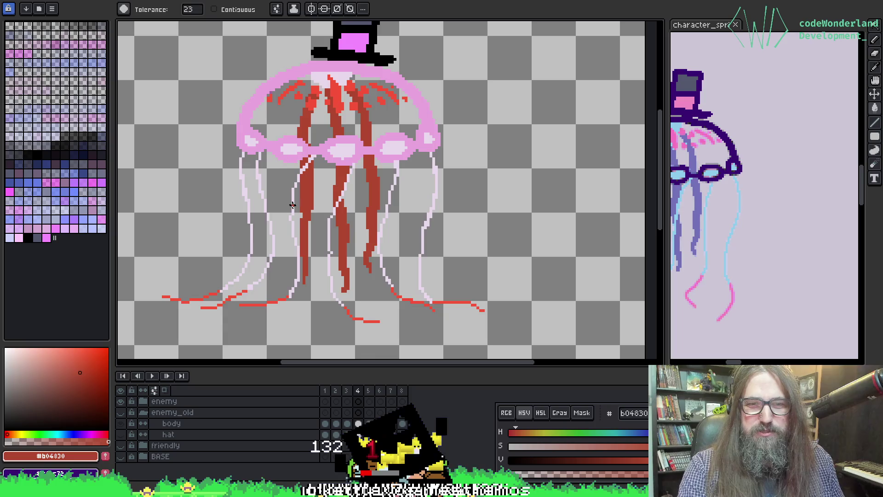
mouse_move(284, 203)
left_mouse_down()
mouse_move(372, 193)
mouse_move(358, 194)
left_mouse_up()
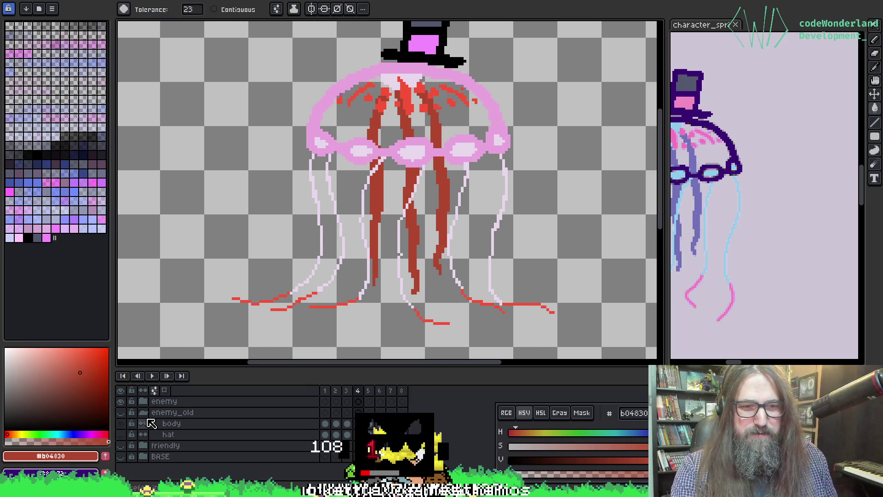
left_click(148, 417)
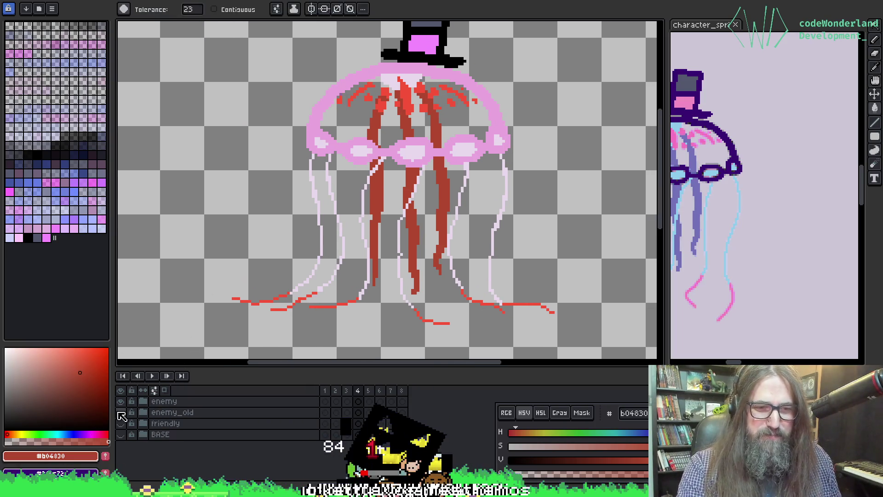
left_click(121, 412)
left_click(122, 412)
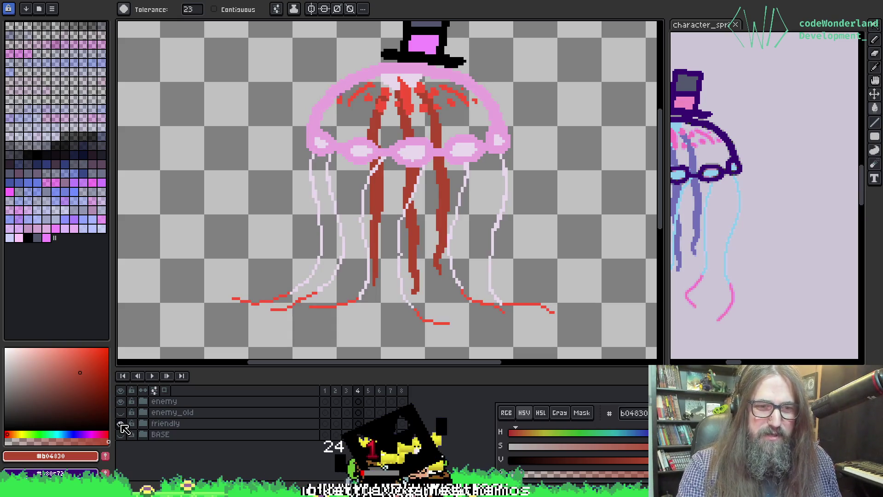
left_click(159, 414)
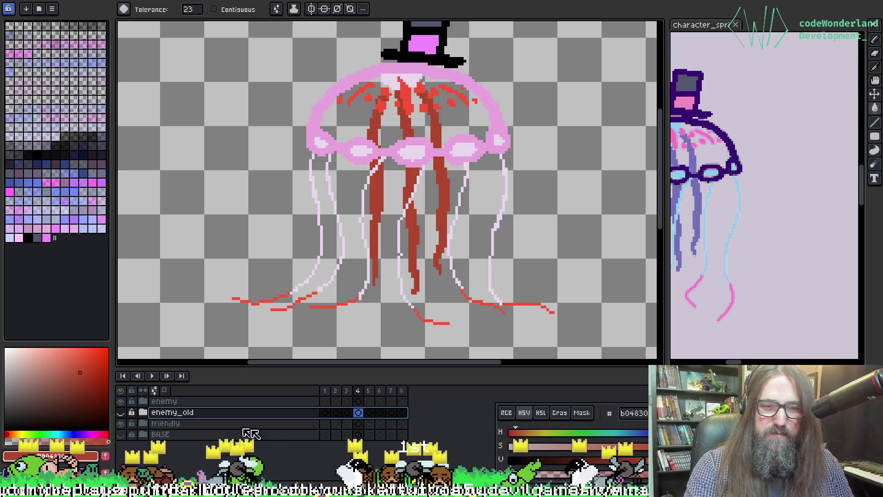
key("Delete")
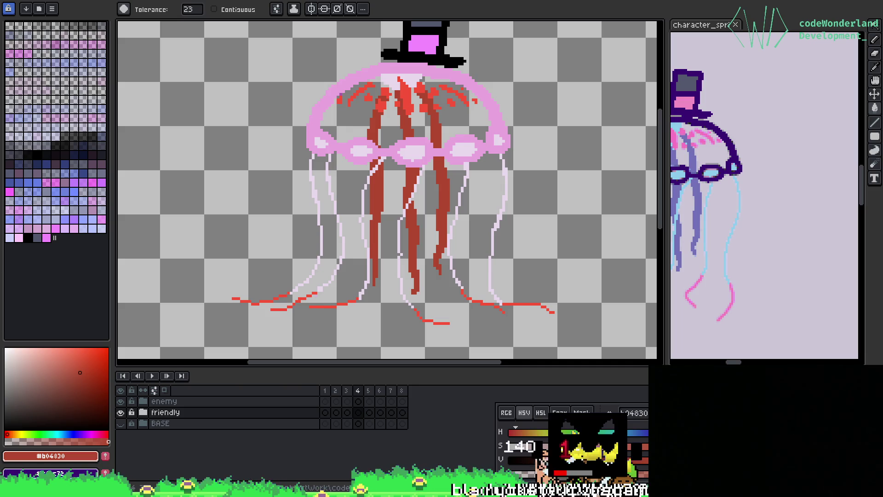
Step: Switch to the Once We're Home store page and copy its address
key("alt+Tab")
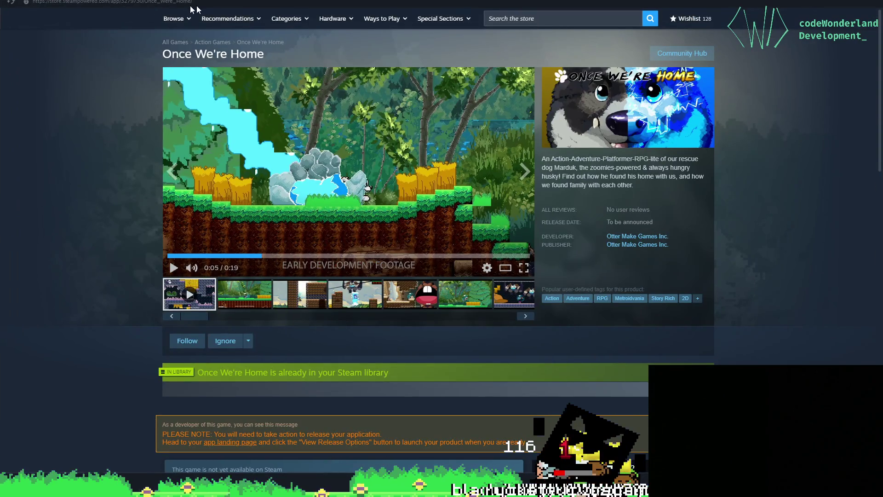
key("ctrl+c")
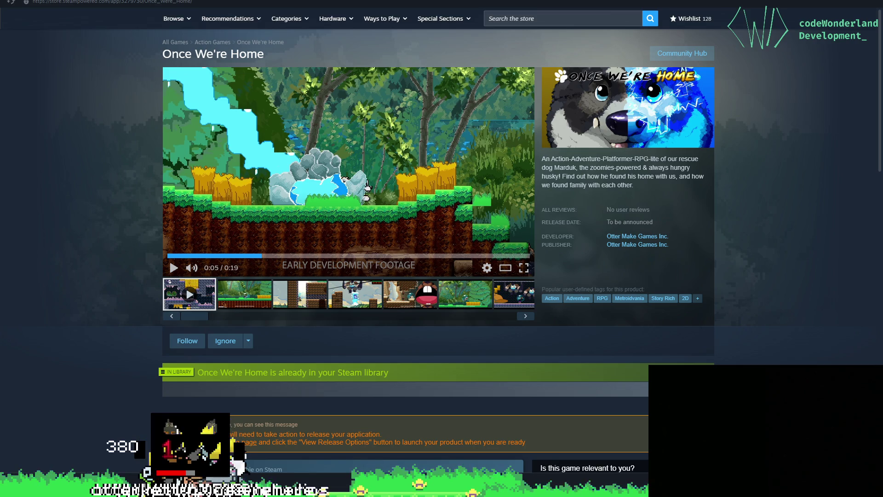
Step: Switch back to the Twitch stream window with alt+Tab
key("alt+Tab")
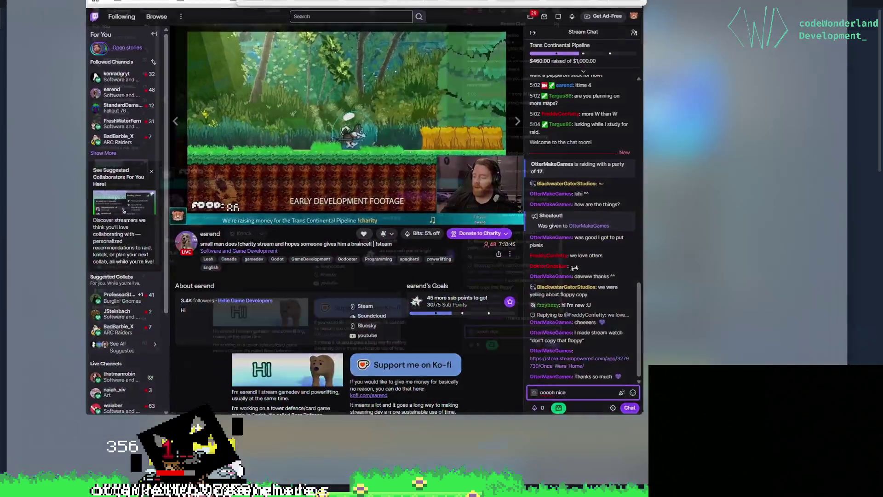